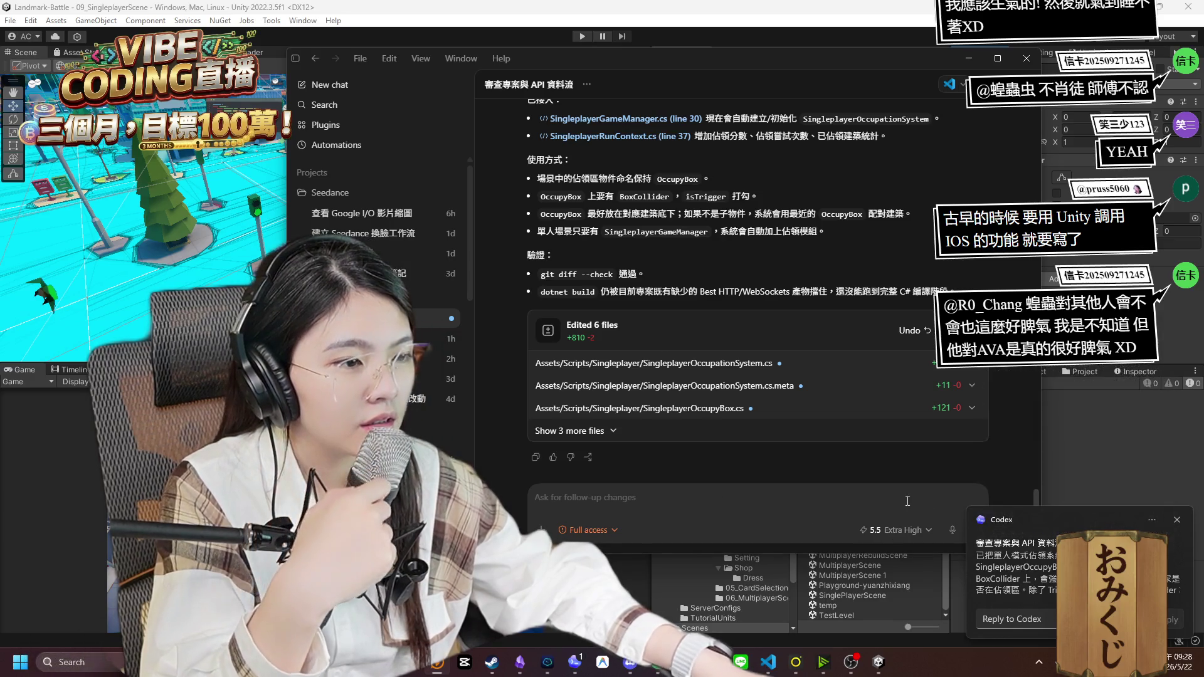
scroll(905, 462, "up", 5)
scroll(875, 462, "up", 3)
scroll(844, 459, "down", 3)
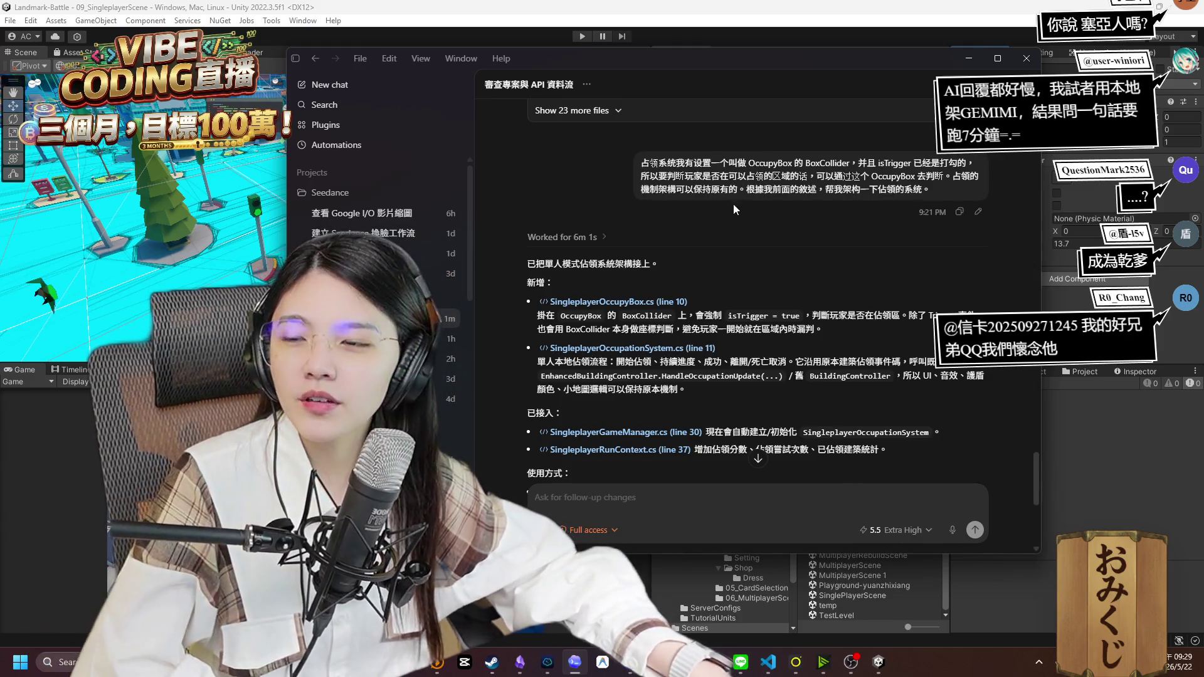
scroll(711, 234, "up", 3)
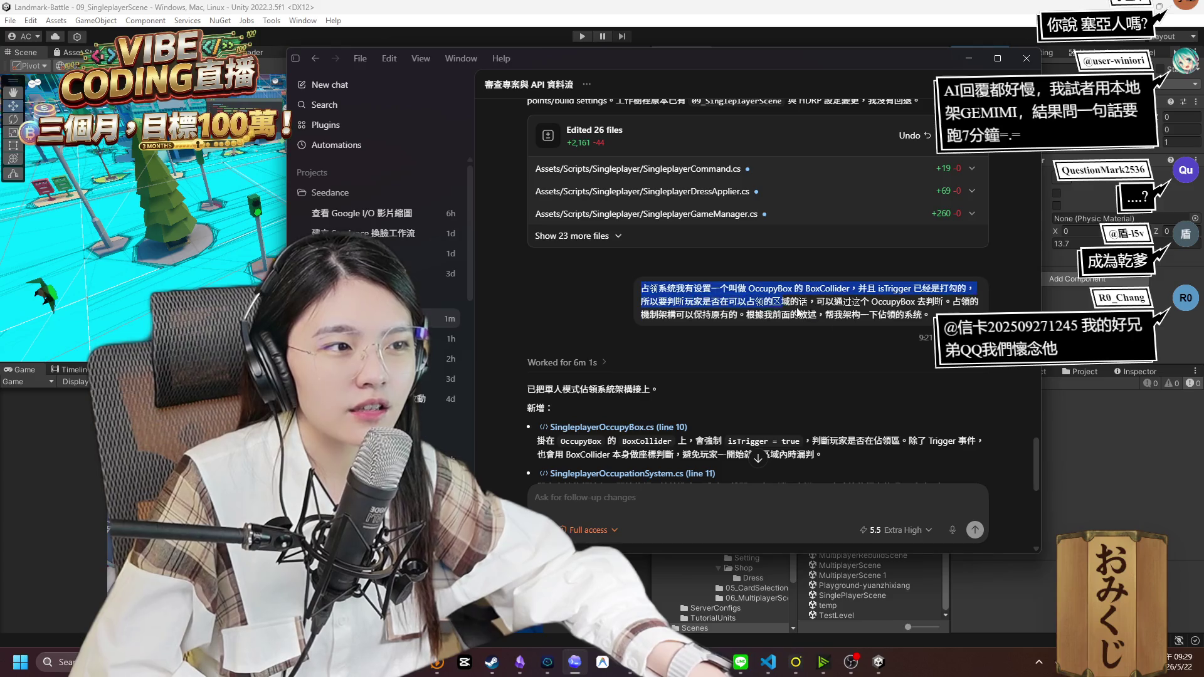
scroll(701, 278, "down", 3)
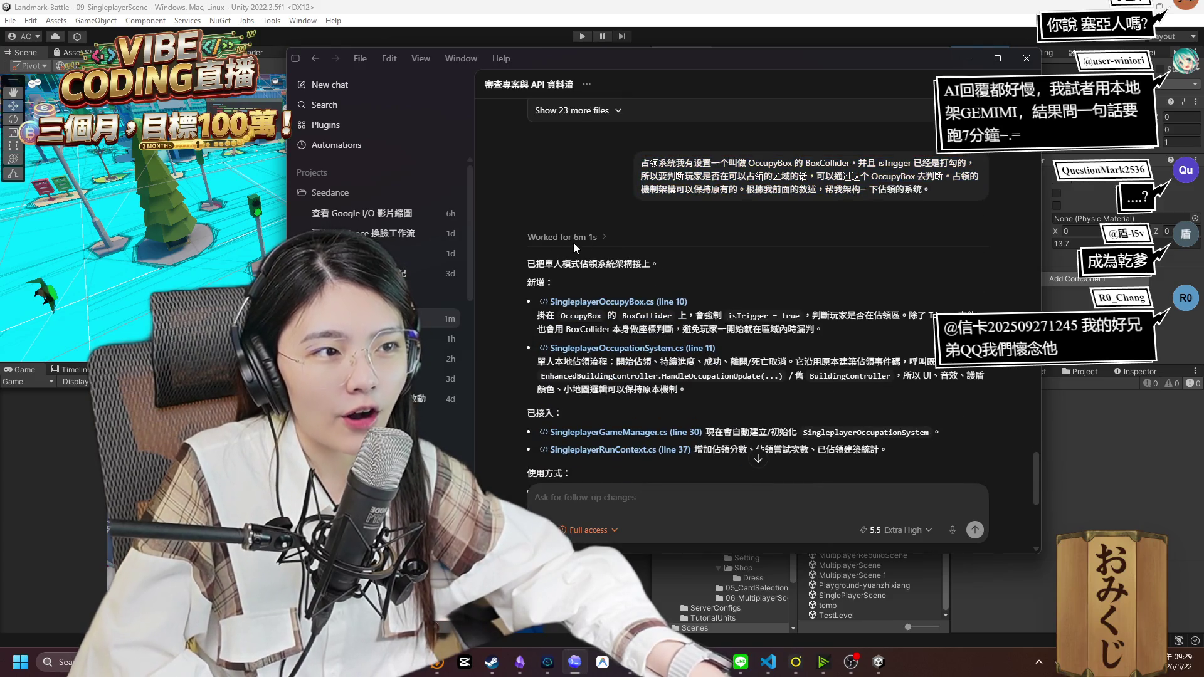
scroll(573, 243, "down", 2)
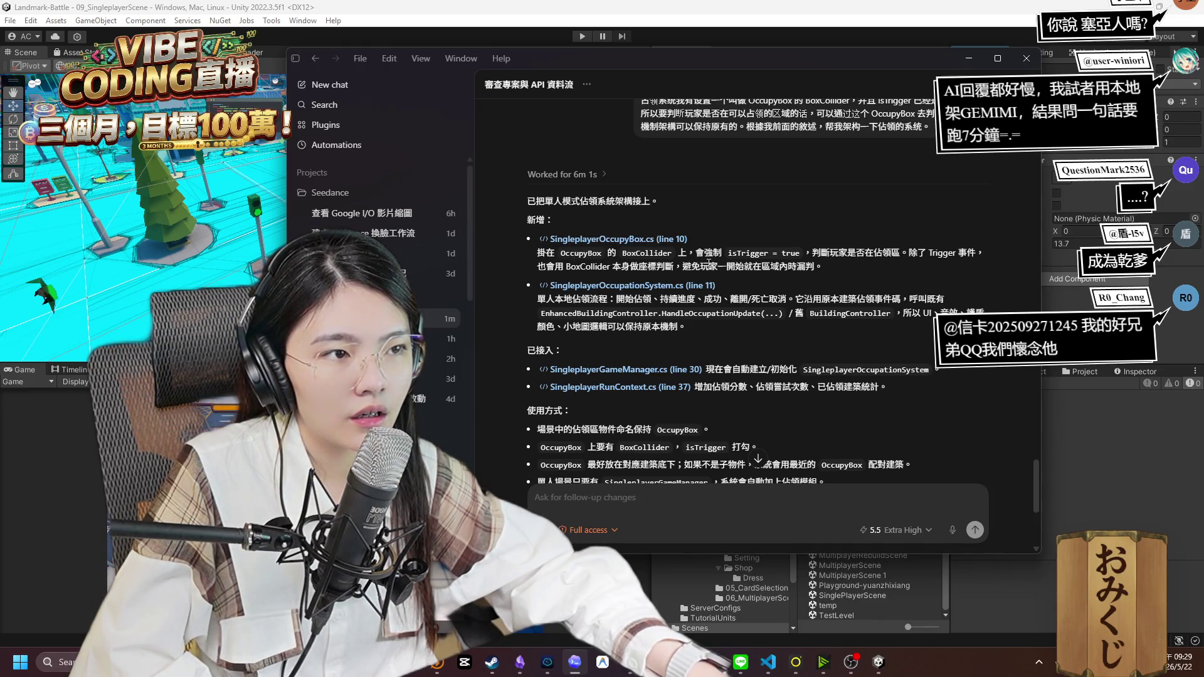
scroll(729, 265, "down", 2)
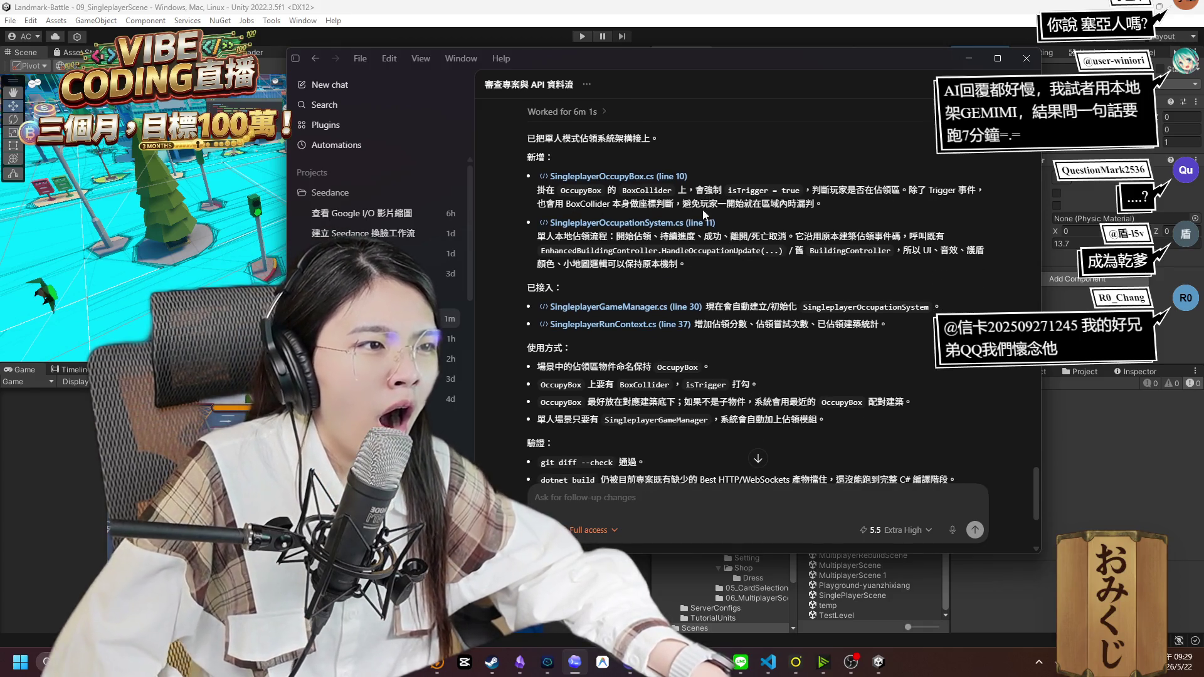
Step: Show the session's progress, environment and changes overview from the toolbar
left_click(986, 84)
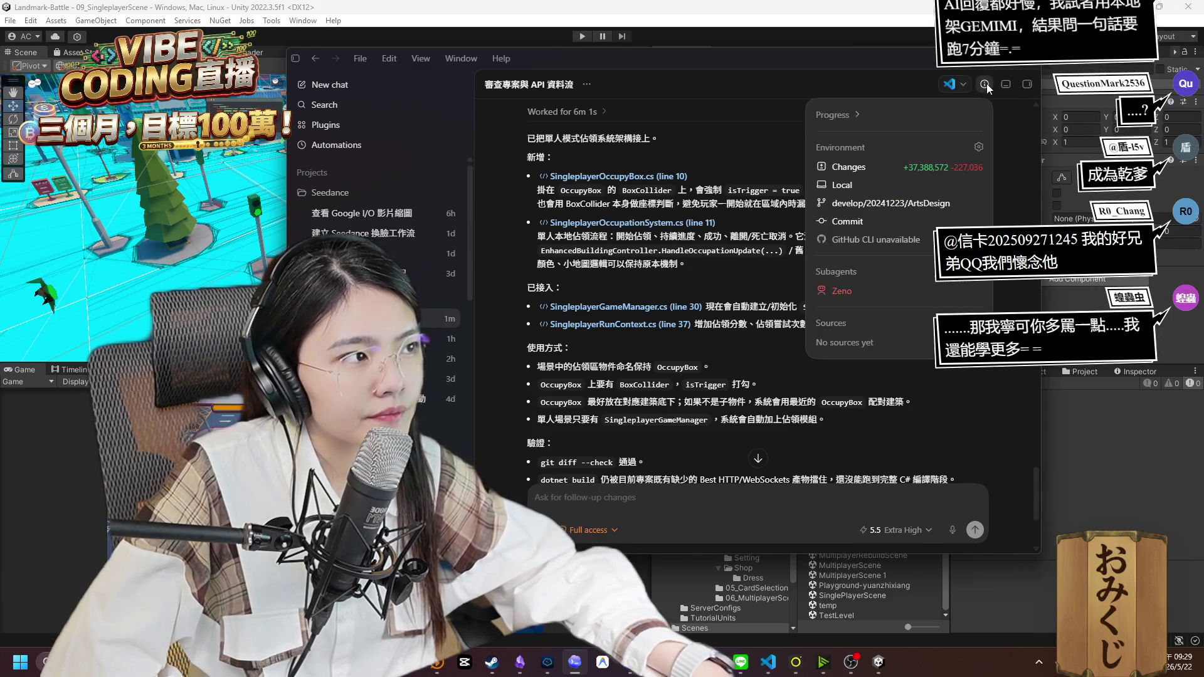
Step: Close the progress and environment dropdown so only the conversation remains
left_click(987, 84)
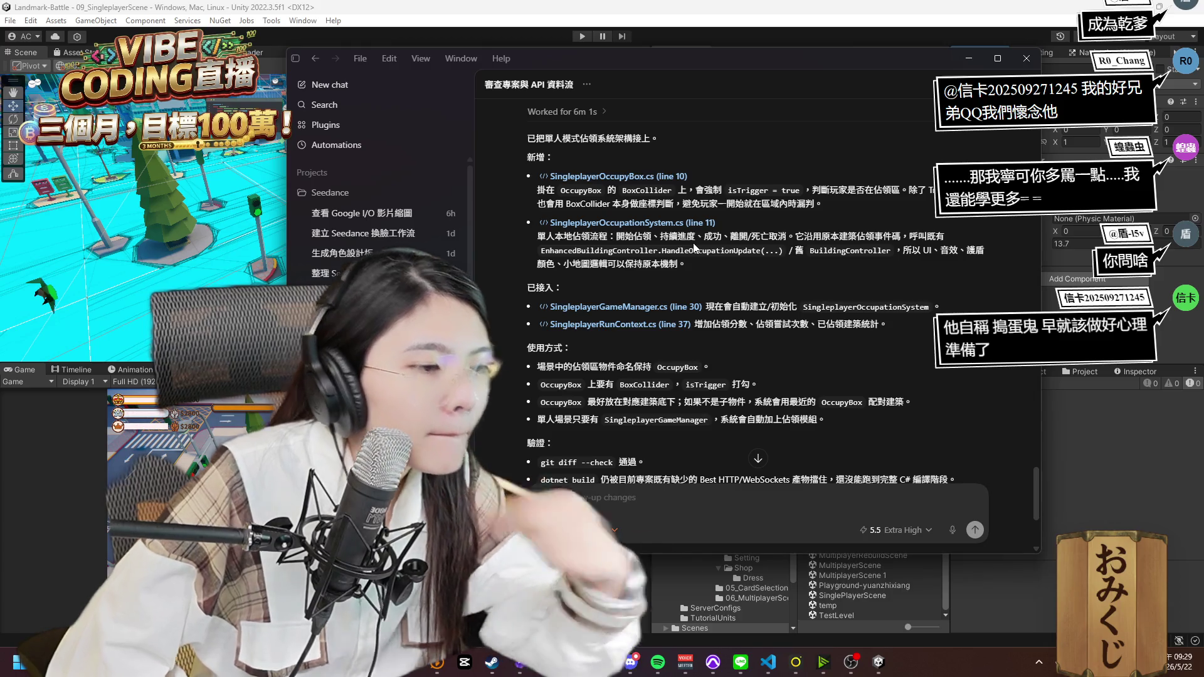
scroll(735, 285, "down", 3)
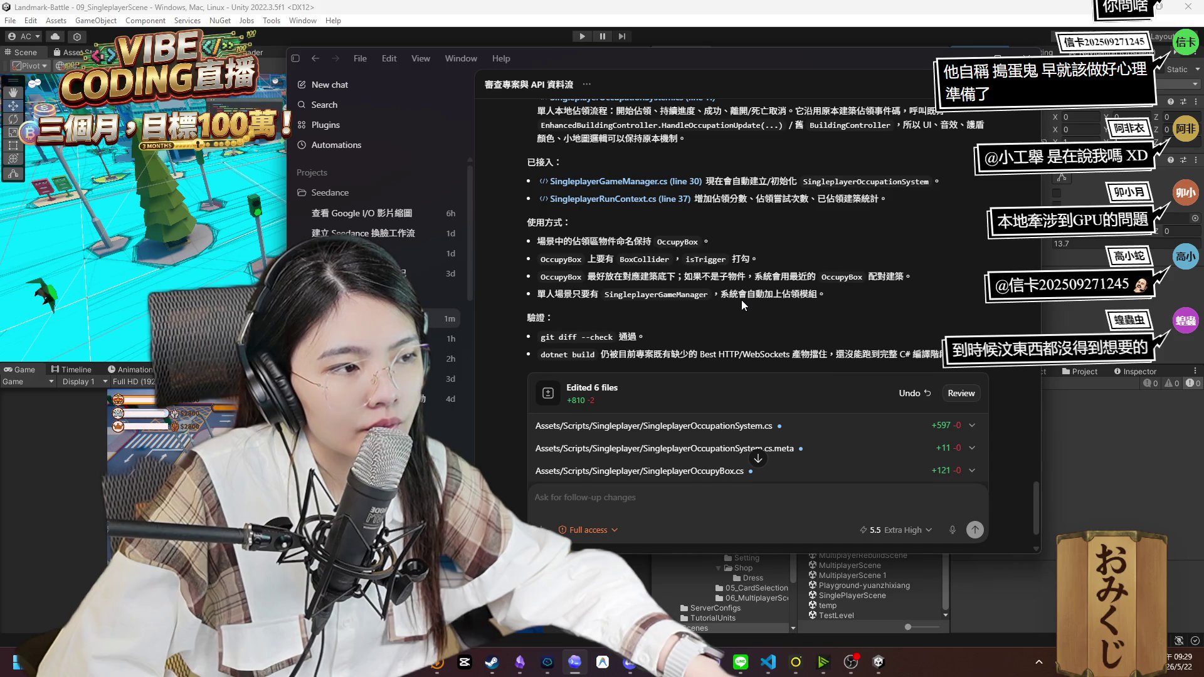
scroll(741, 300, "down", 1)
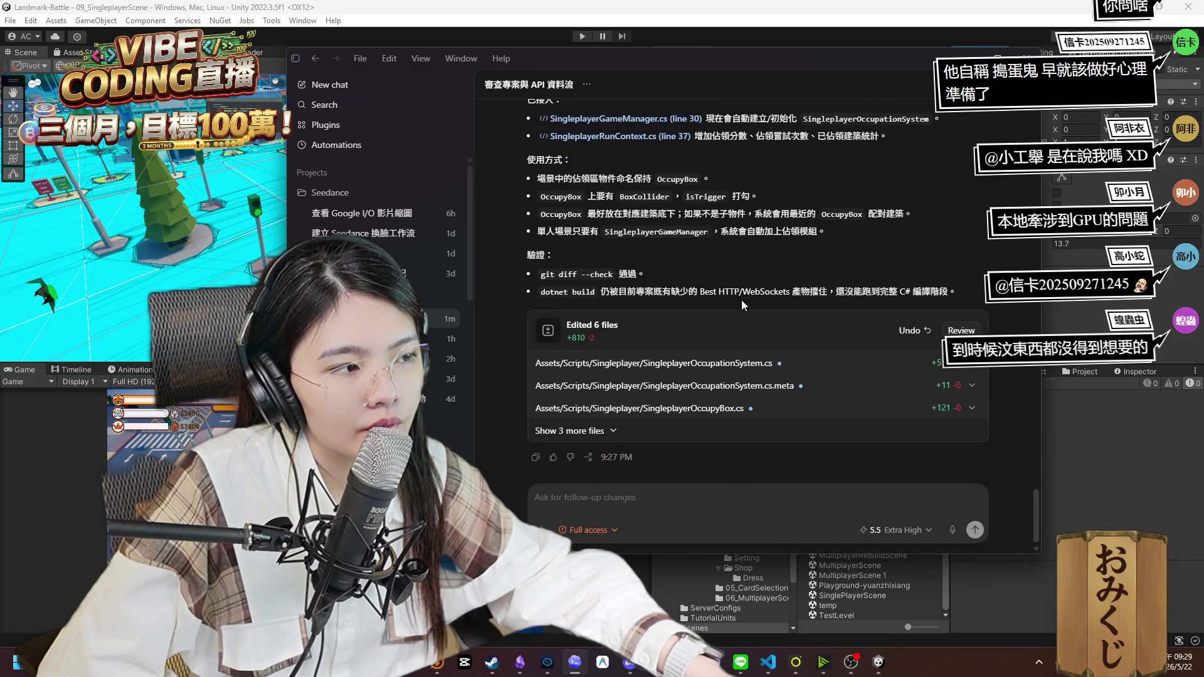
Step: Switch away from Codex to the Unity editor with Alt+Tab
key("alt+Tab")
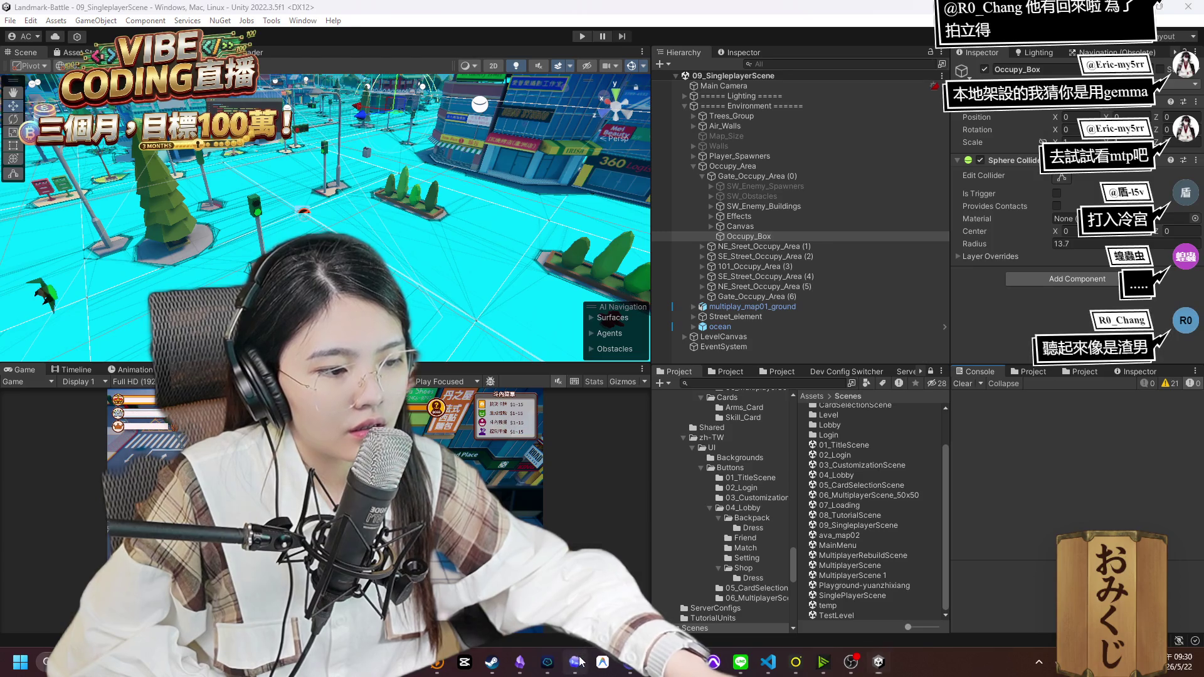
Step: Switch back from Unity to the Codex window with Alt+Tab
key("alt+Tab")
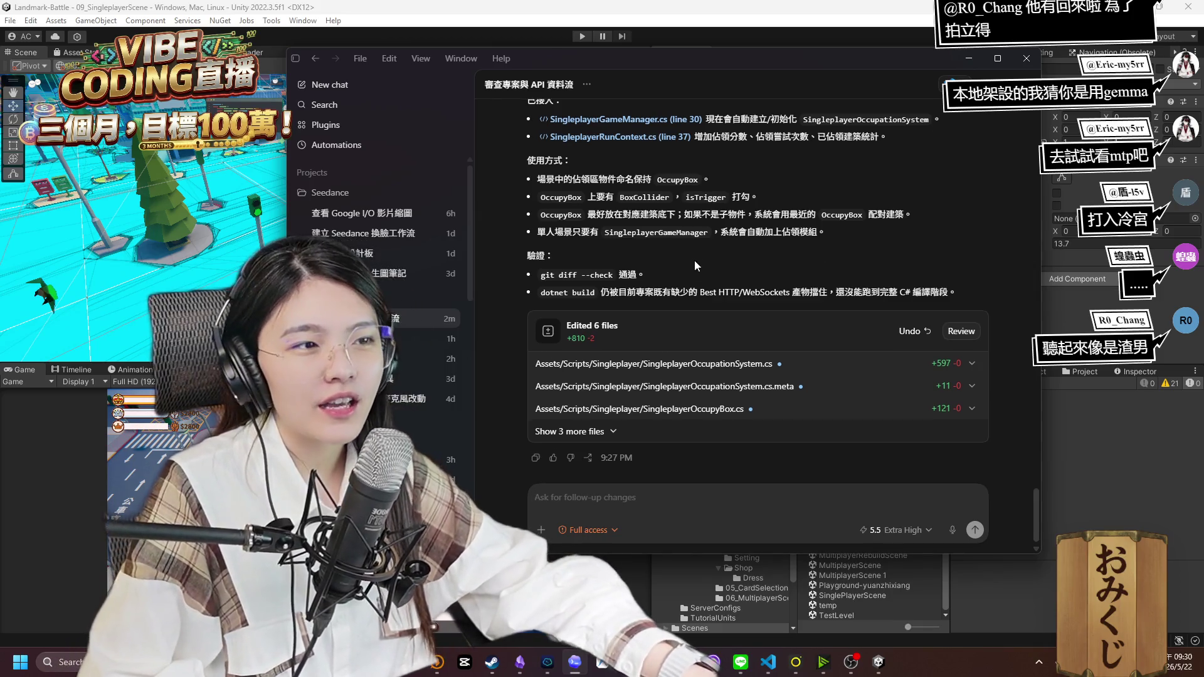
scroll(694, 260, "up", 3)
scroll(731, 285, "up", 3)
scroll(731, 284, "up", 2)
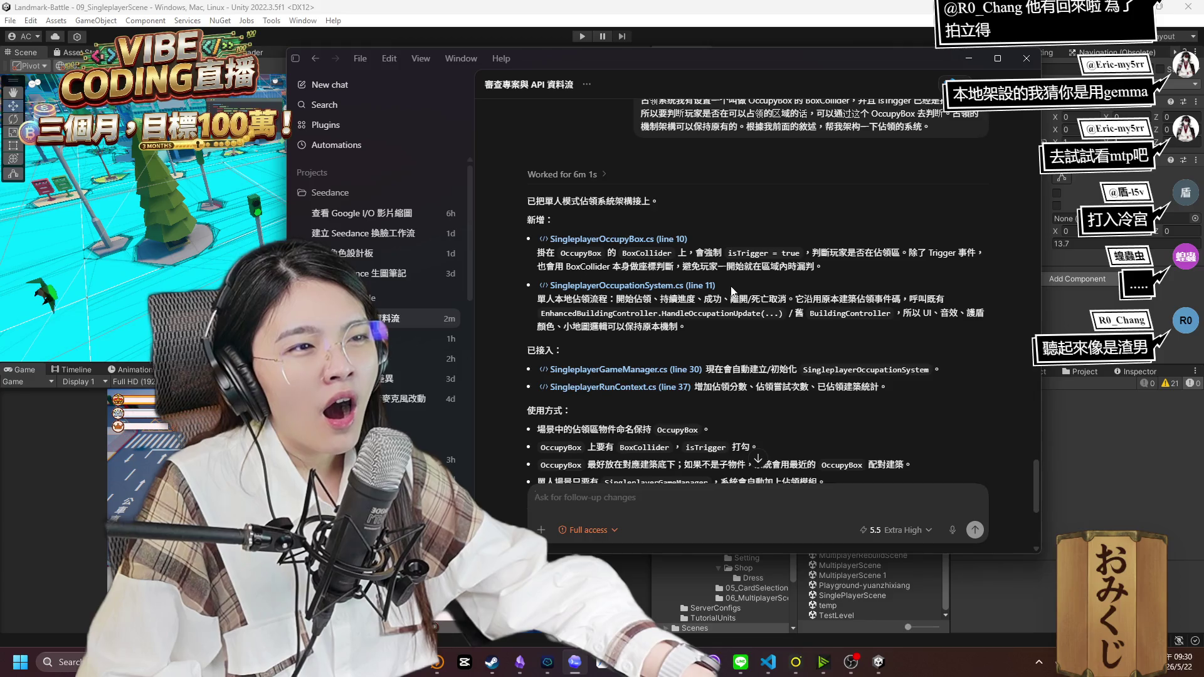
scroll(732, 290, "down", 2)
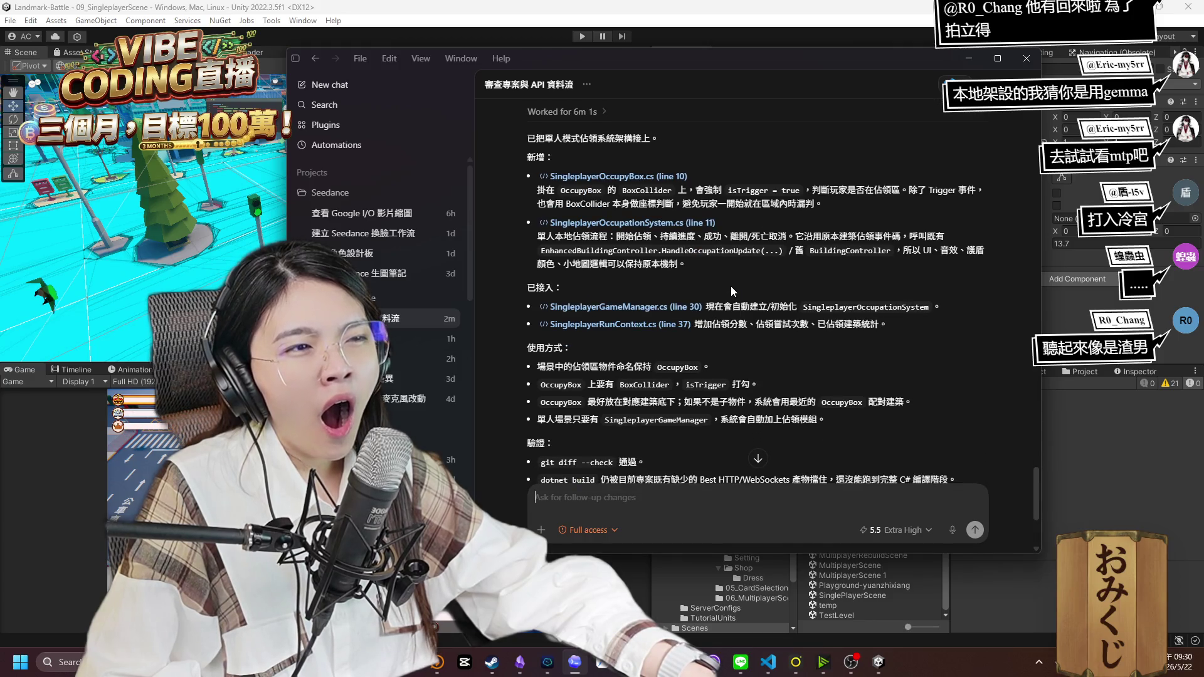
scroll(730, 282, "down", 4)
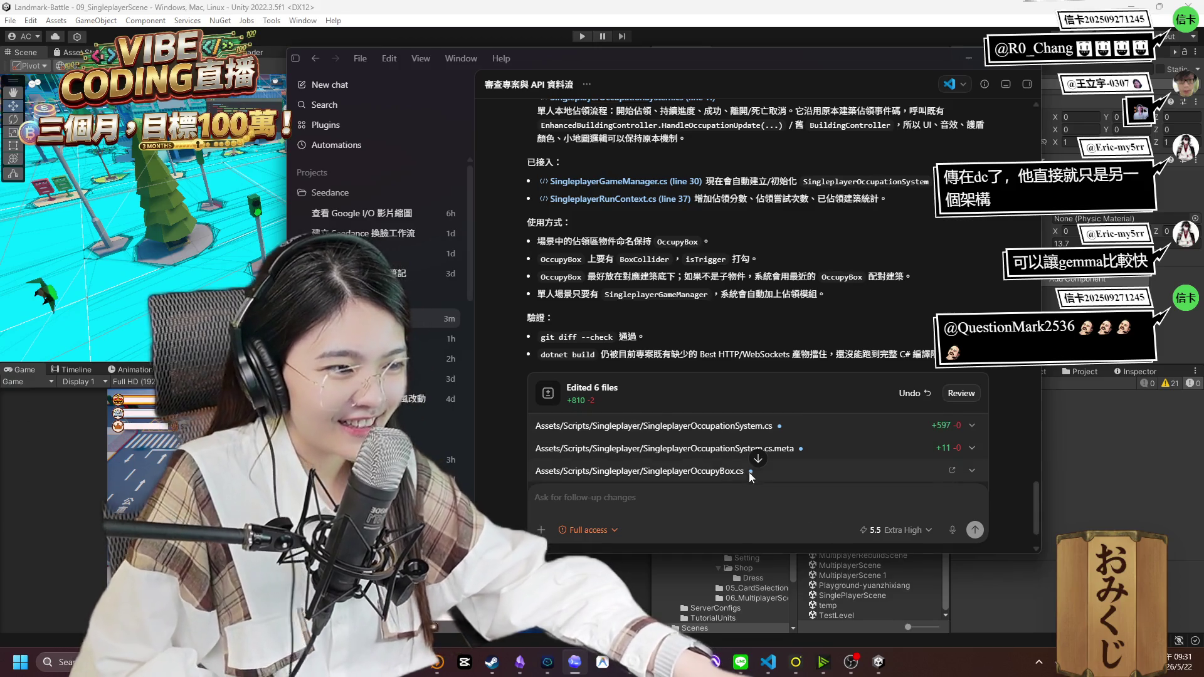
scroll(748, 472, "down", 2)
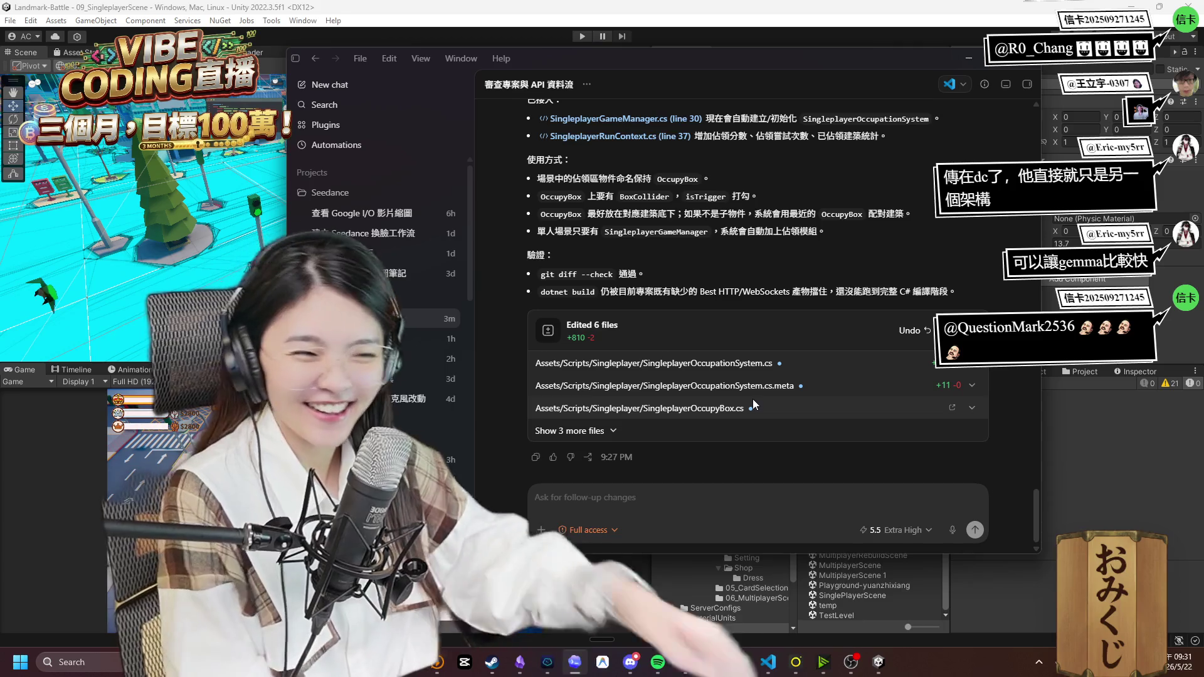
scroll(844, 399, "up", 5)
scroll(841, 397, "up", 3)
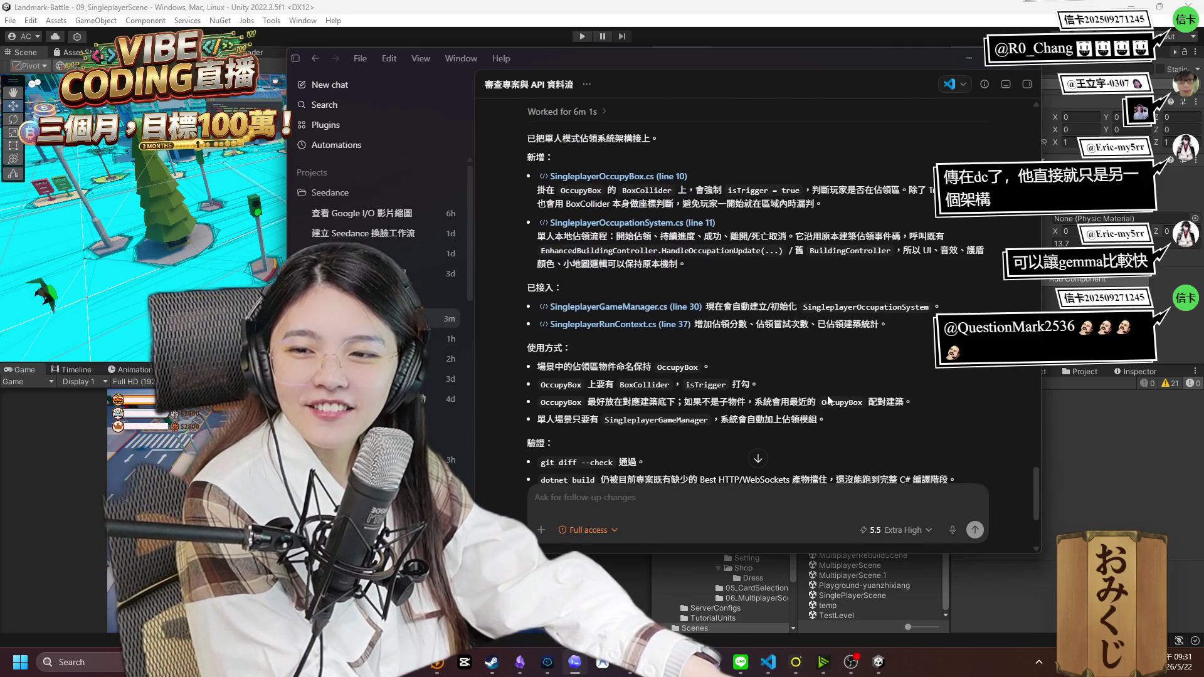
scroll(828, 400, "up", 4)
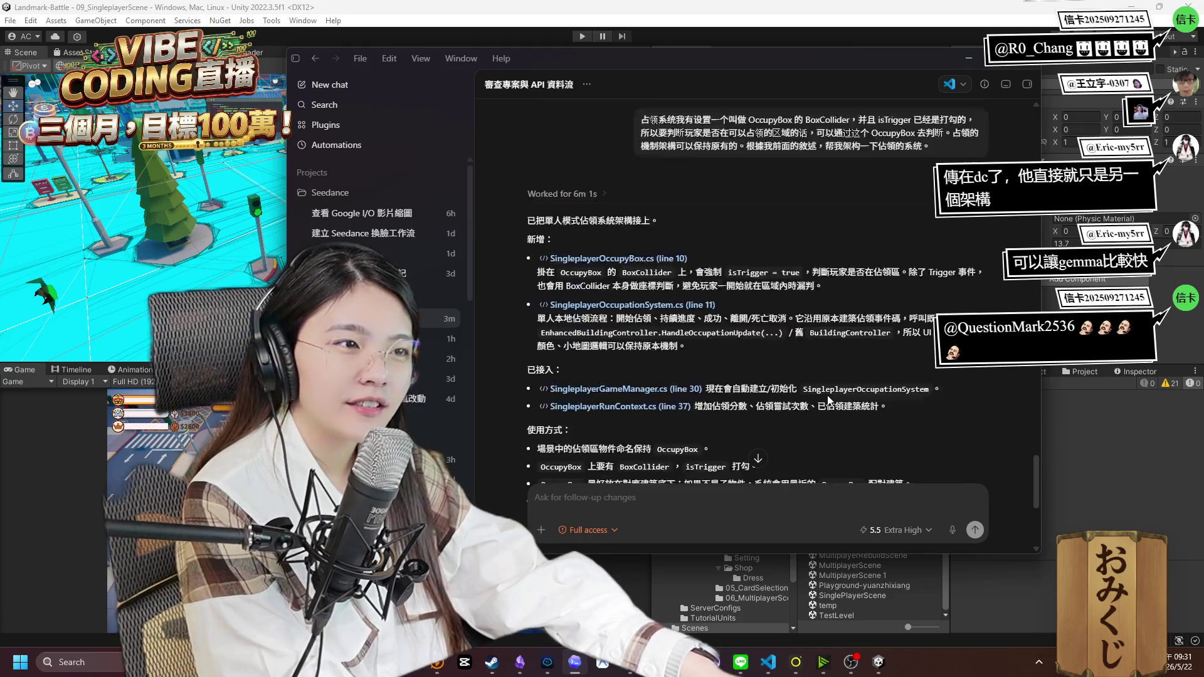
scroll(826, 395, "down", 2)
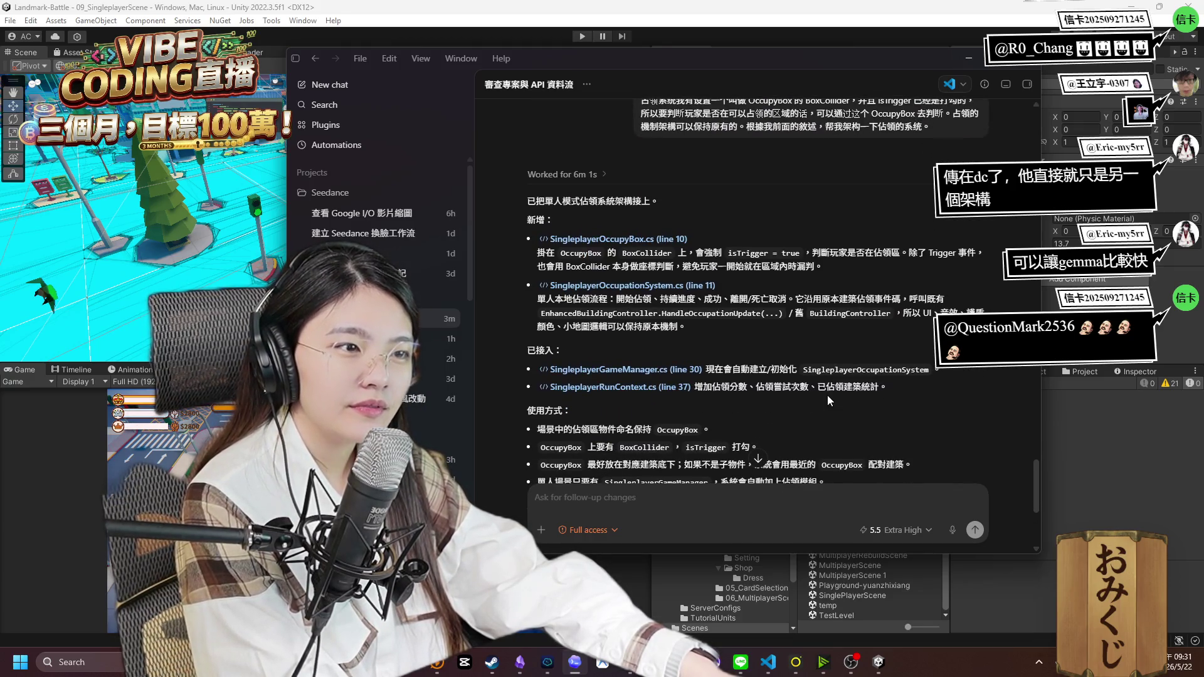
scroll(827, 395, "down", 2)
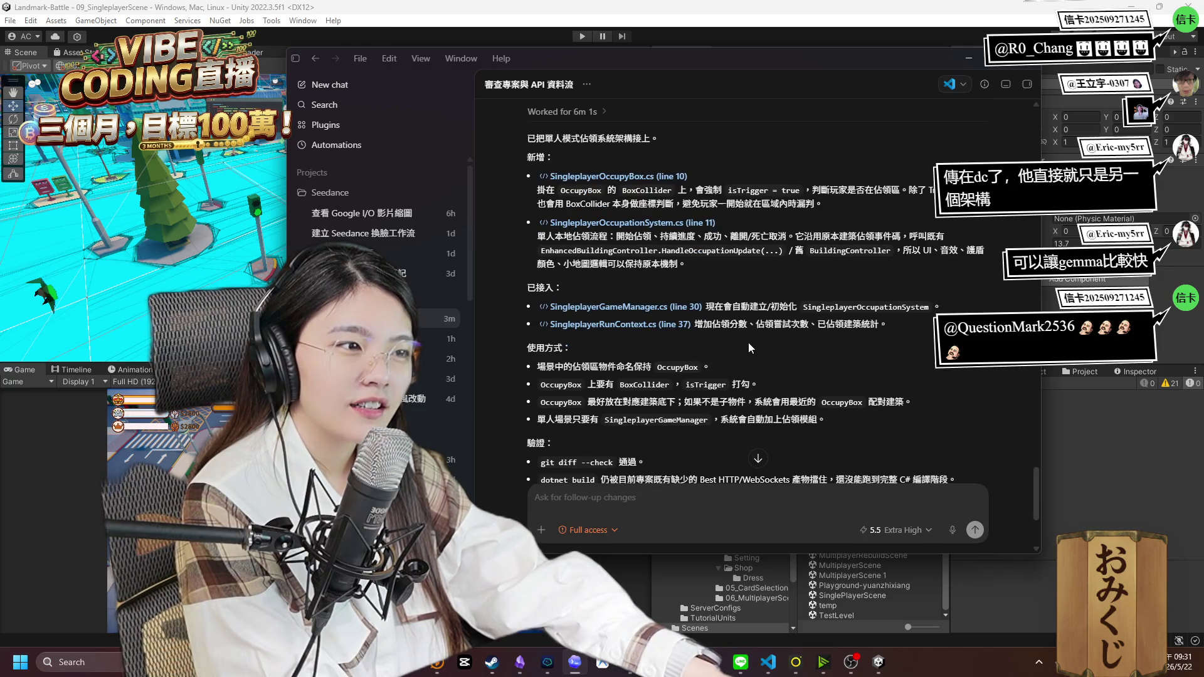
scroll(748, 343, "down", 4)
scroll(747, 376, "down", 2)
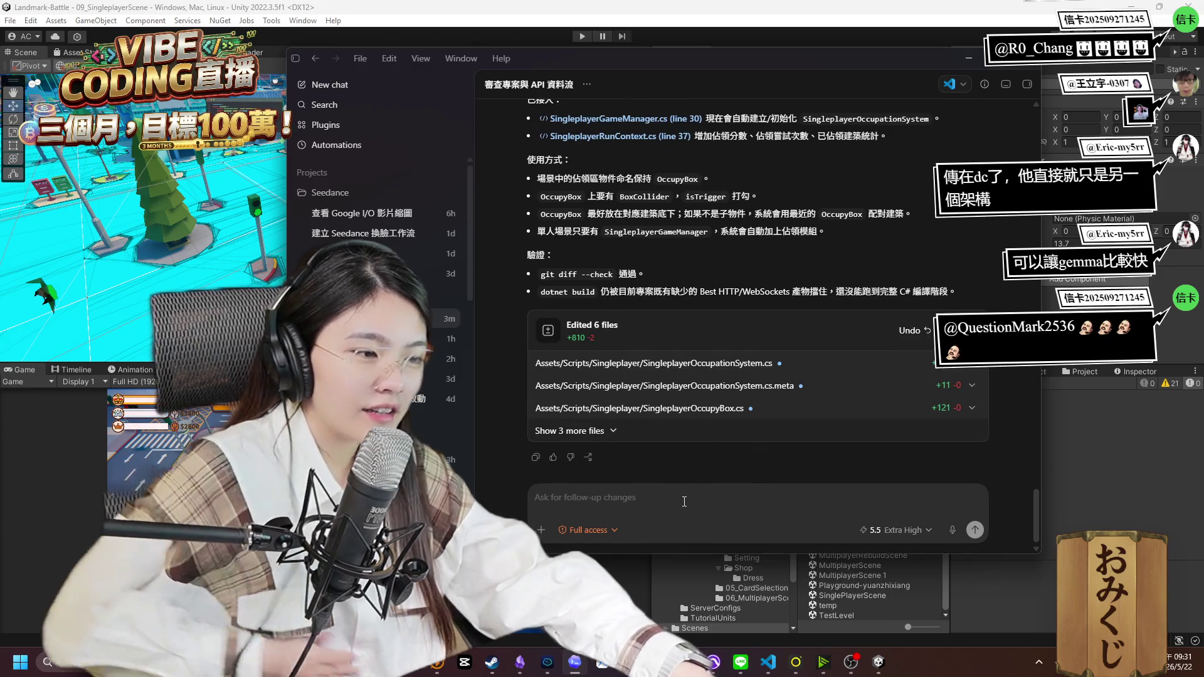
key("alt+Tab")
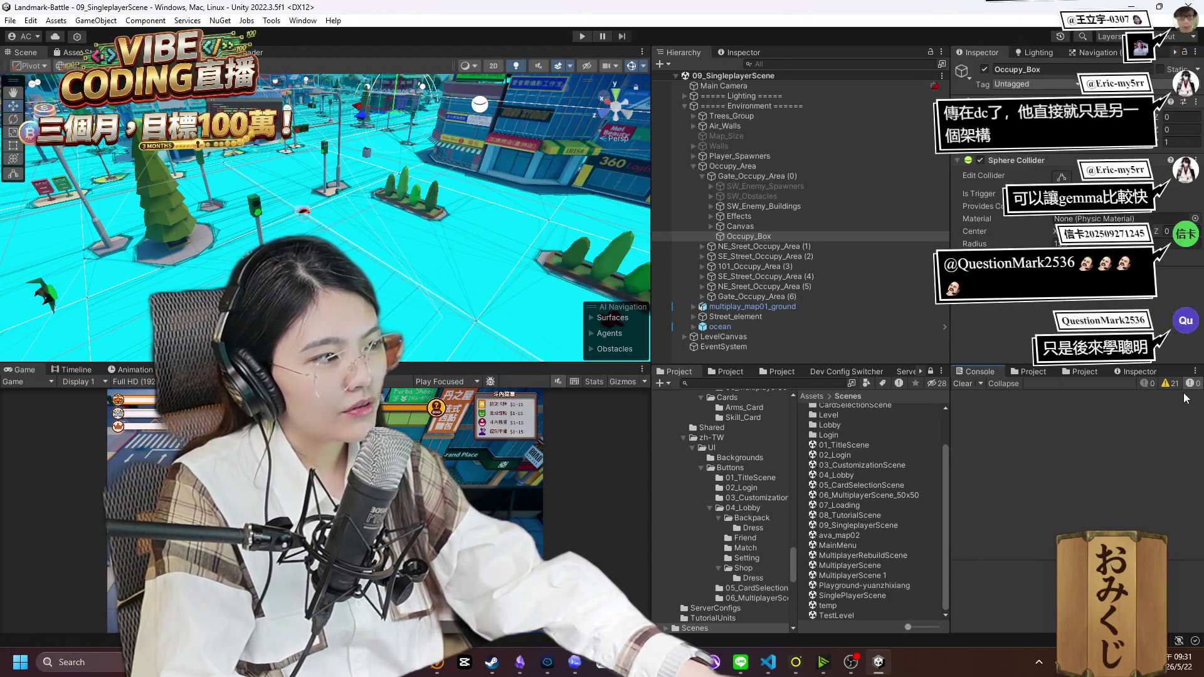
left_click(1170, 384)
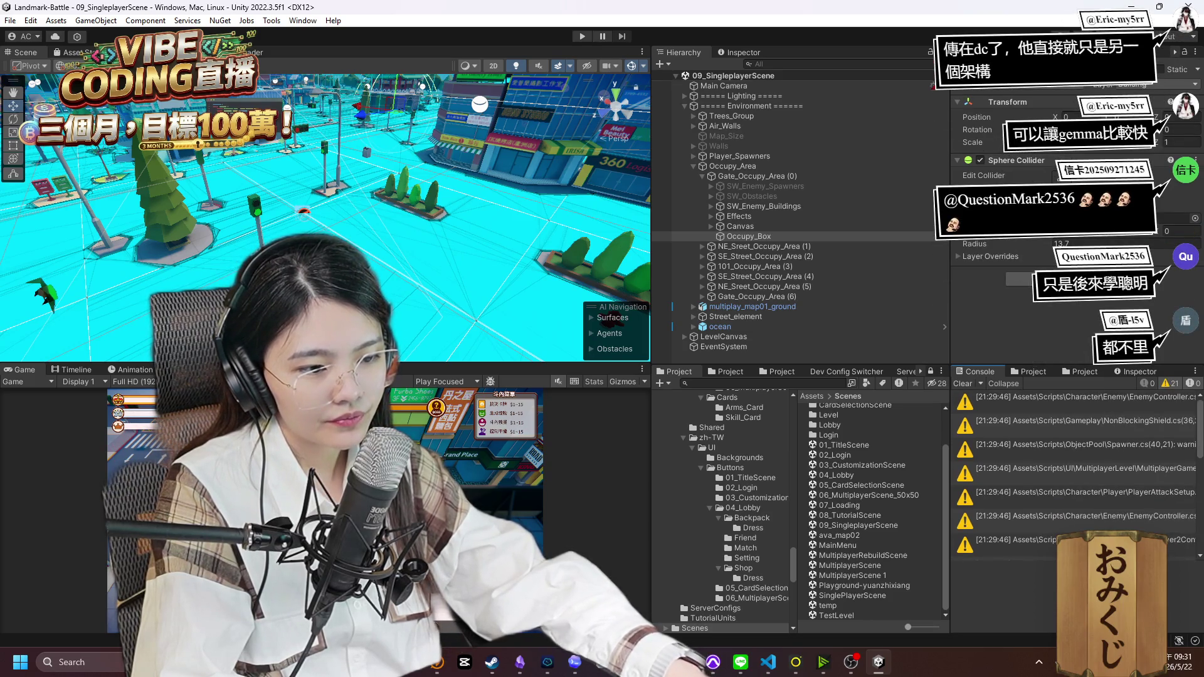
key("alt+Tab")
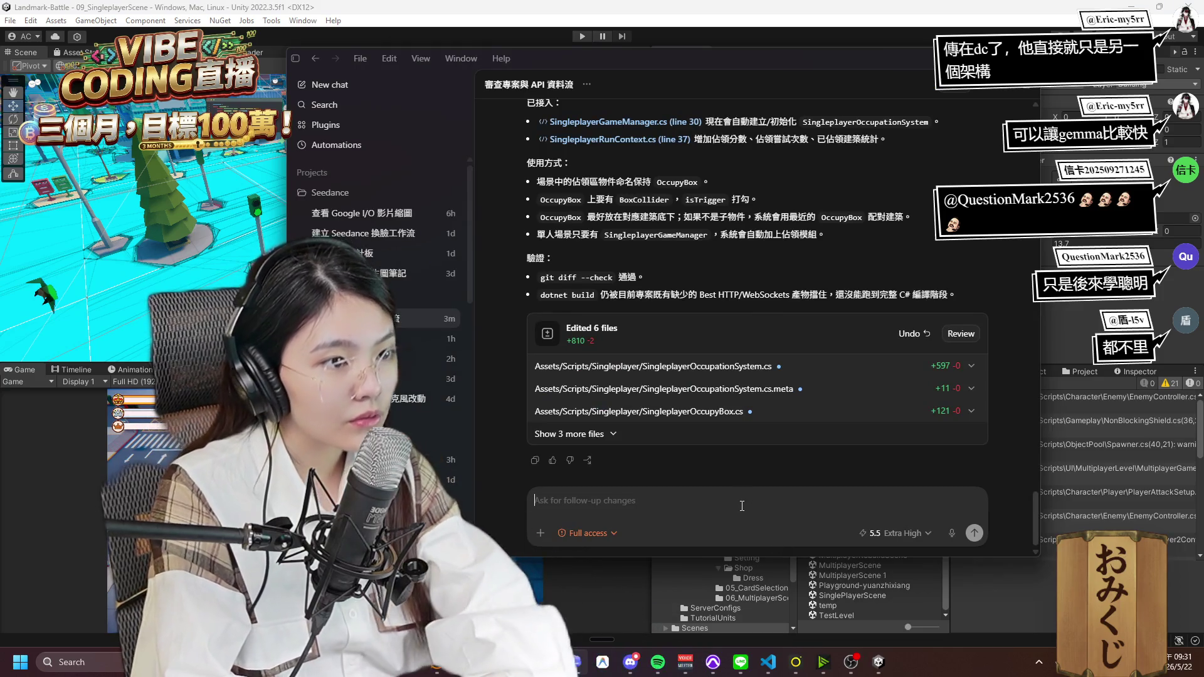
type("現在還有ㄕ")
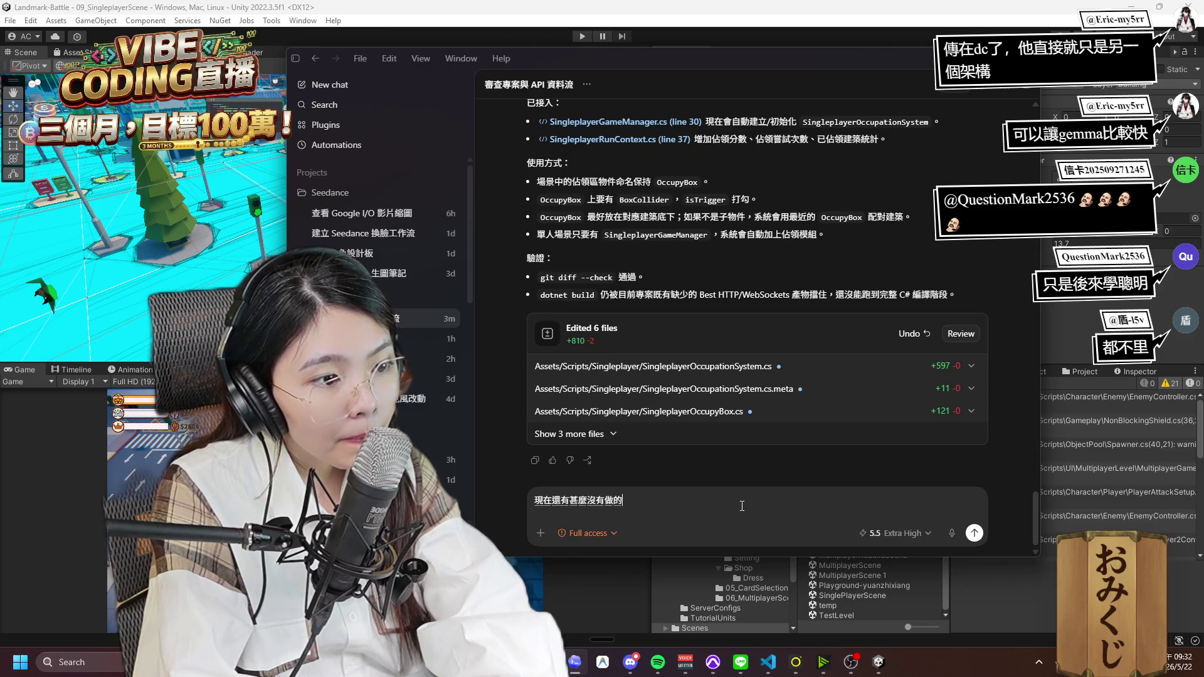
Step: Send the question '現在還有甚麼沒有做的' asking what work remains
key("Return")
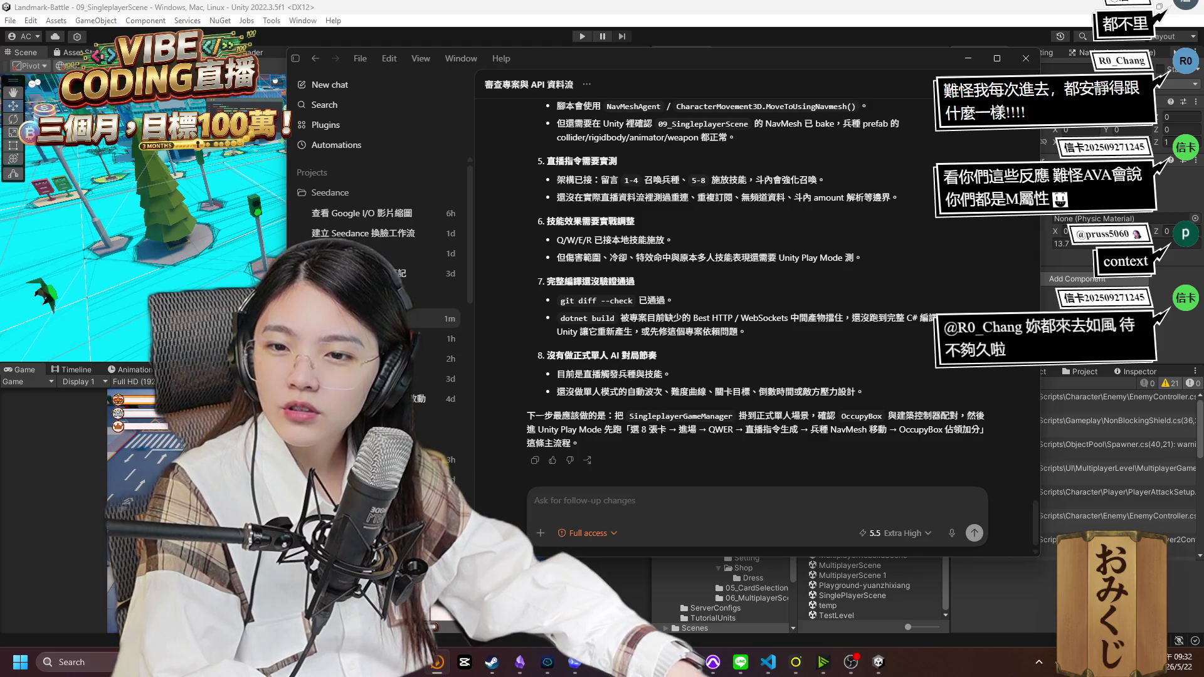
scroll(747, 407, "up", 2)
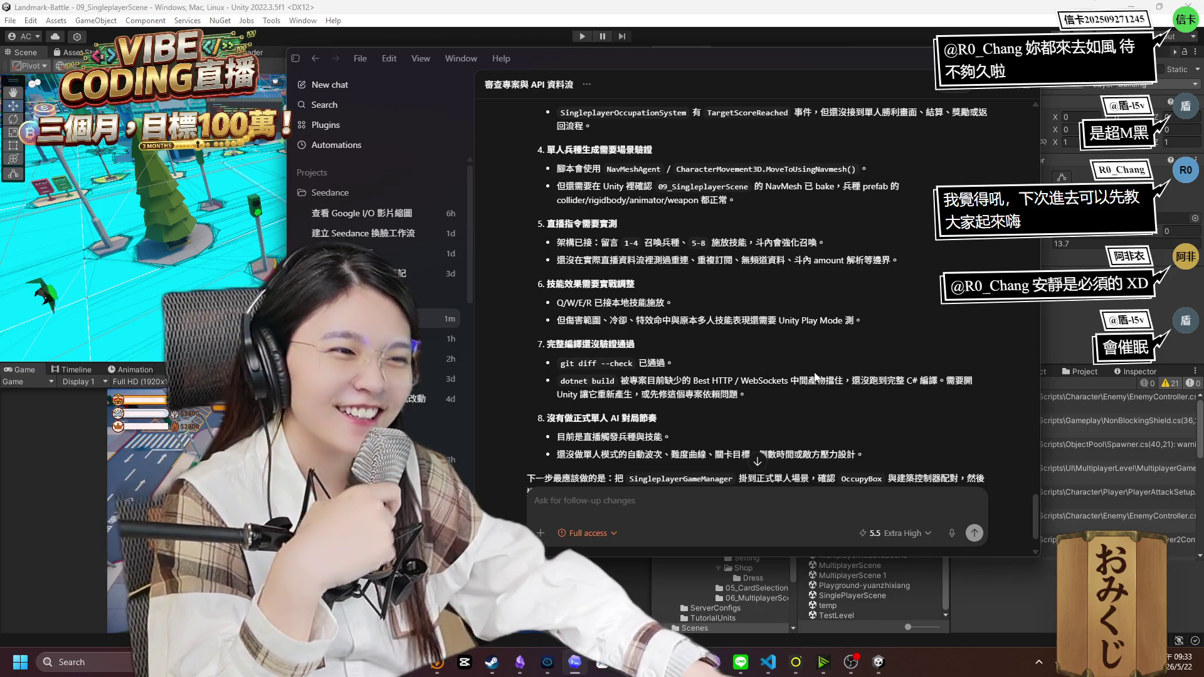
scroll(793, 378, "down", 2)
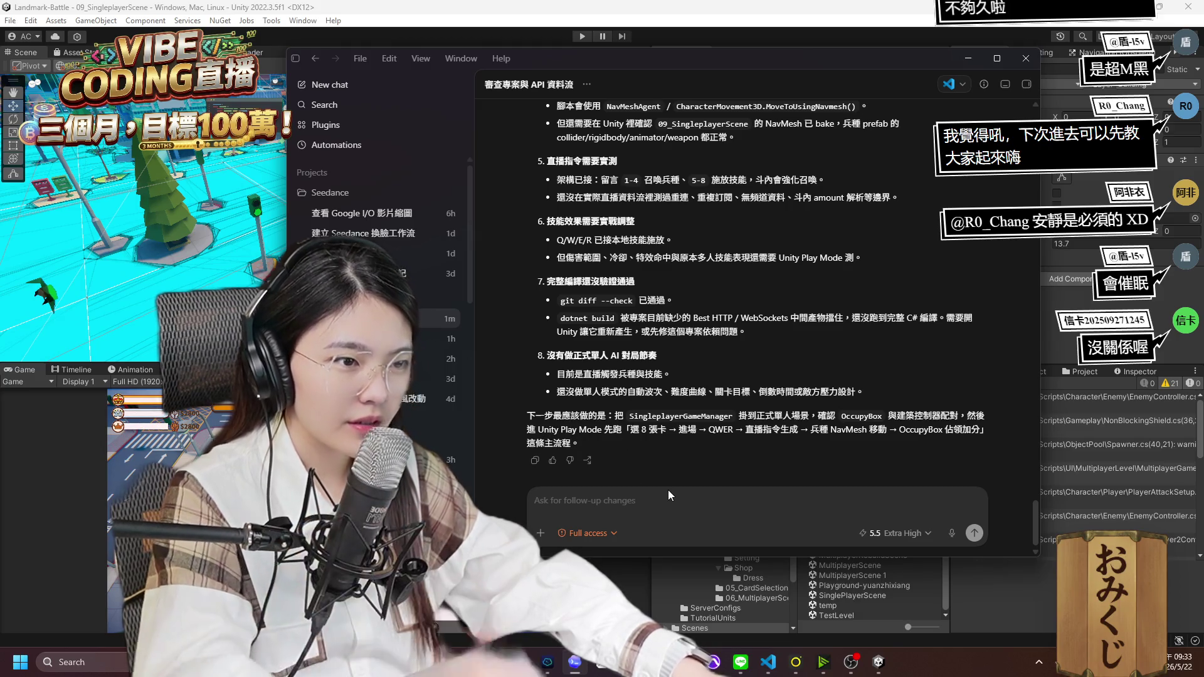
left_click(693, 500)
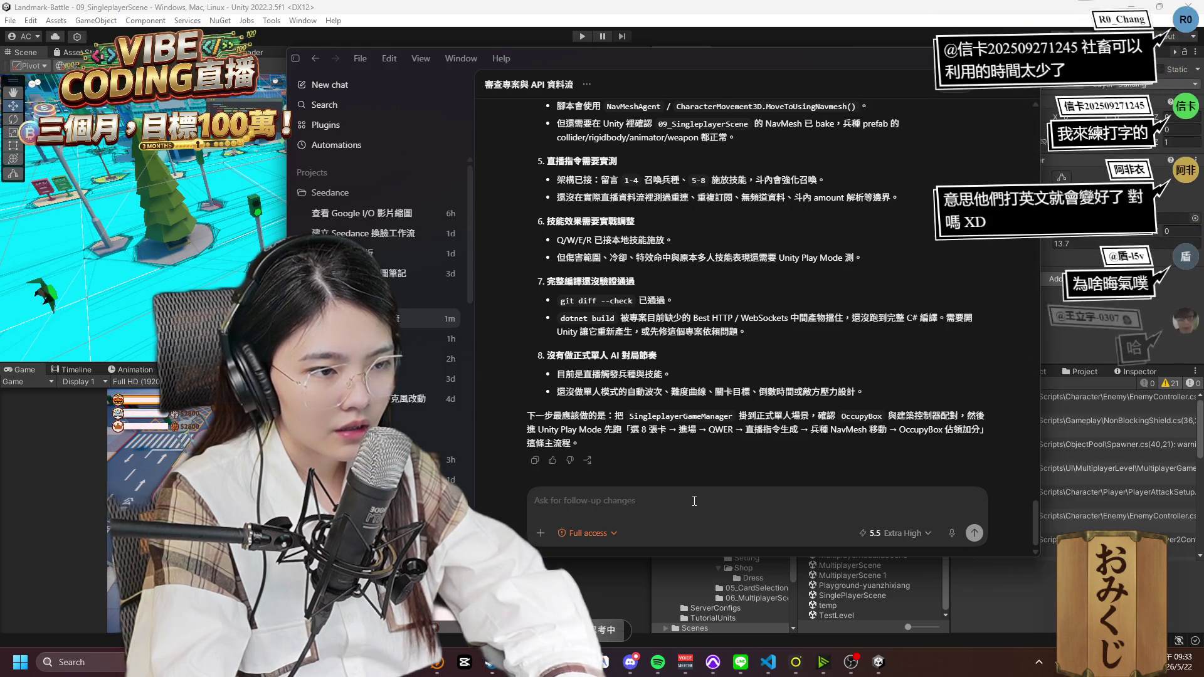
type("那你先把 Single Player Game Manager 掛到正式單人場景，確認 iQBuyBox 與建築控制器的配對。")
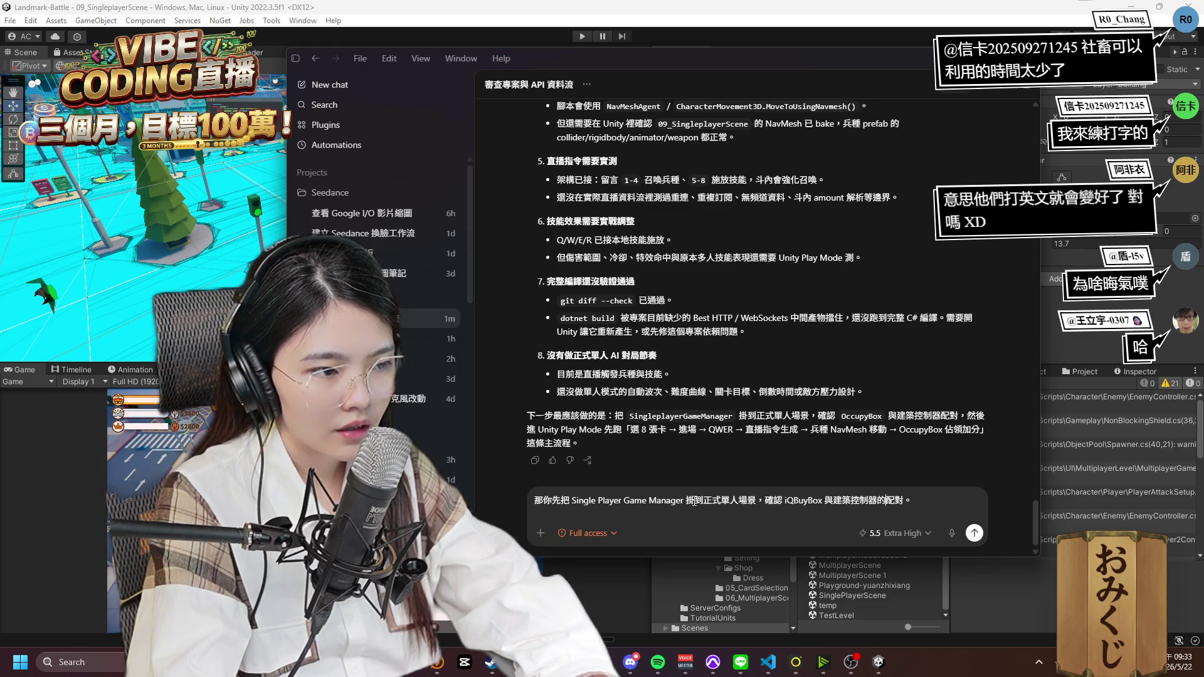
Step: Correct 'iQBuyBox' to 'OccupyBox' and send the scene setup and Play Mode testing request
key("BackSpace")
key("BackSpace")
key("BackSpace")
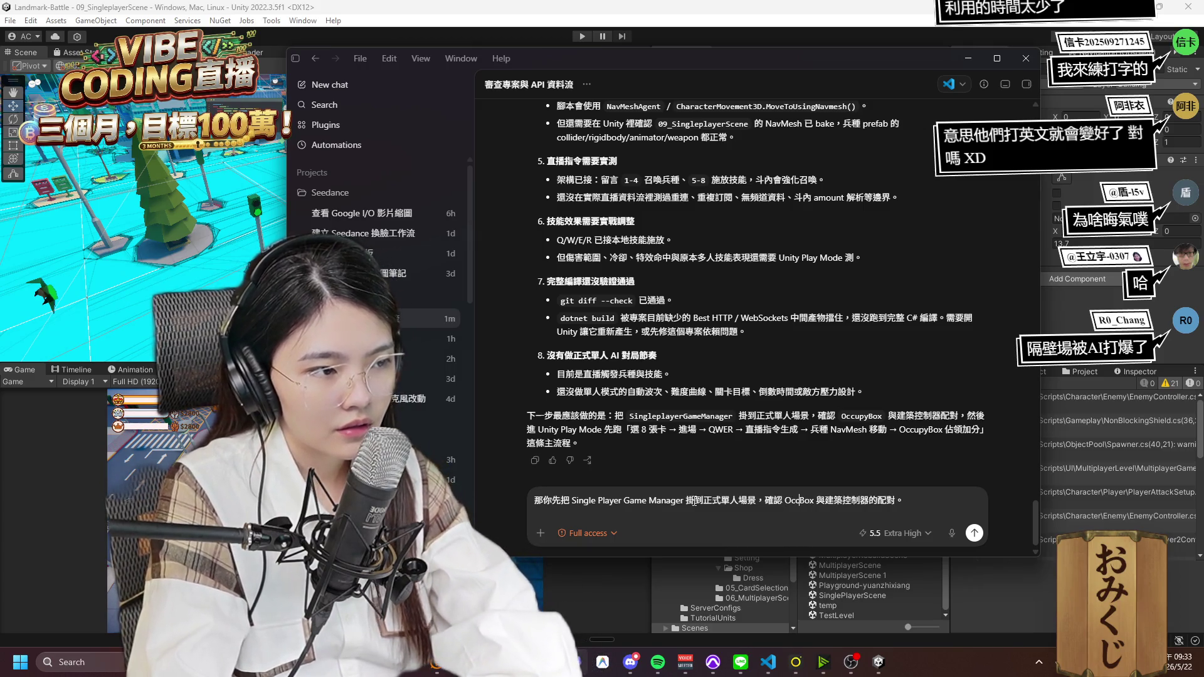
type("Occupy")
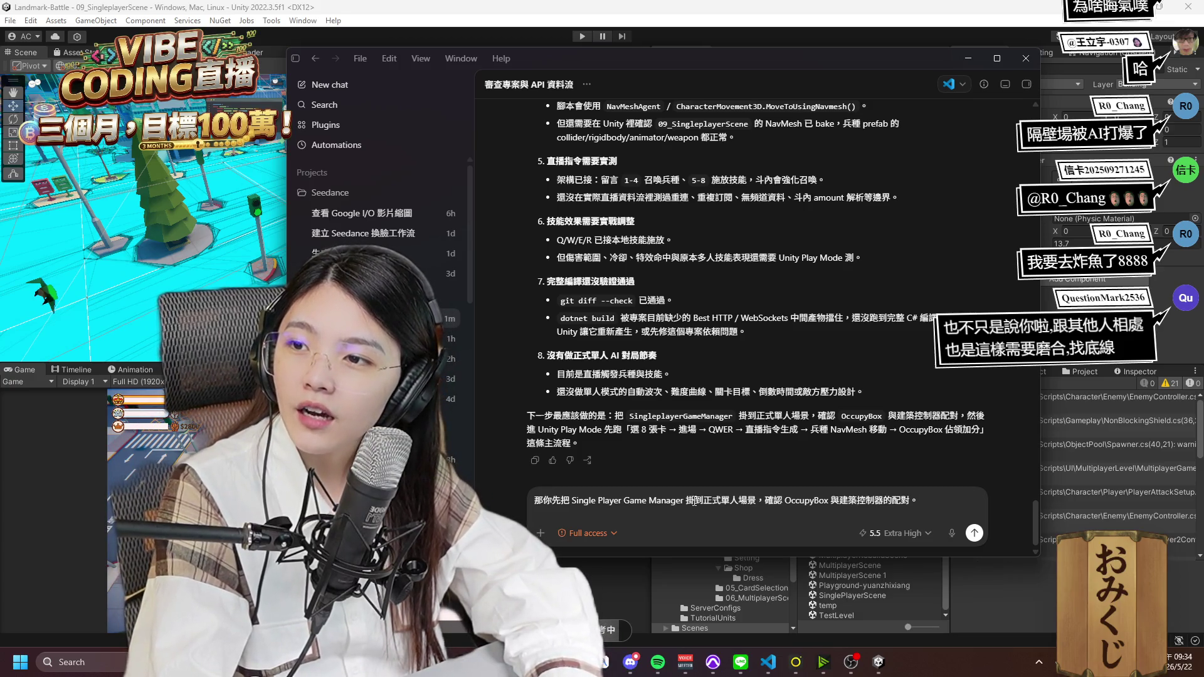
type("並且最后再告诉我该怎么在 Unity Play Mode 去做測試。我是要先从大厅进到选卡的画面，再进到这个场景，还是怎么样？")
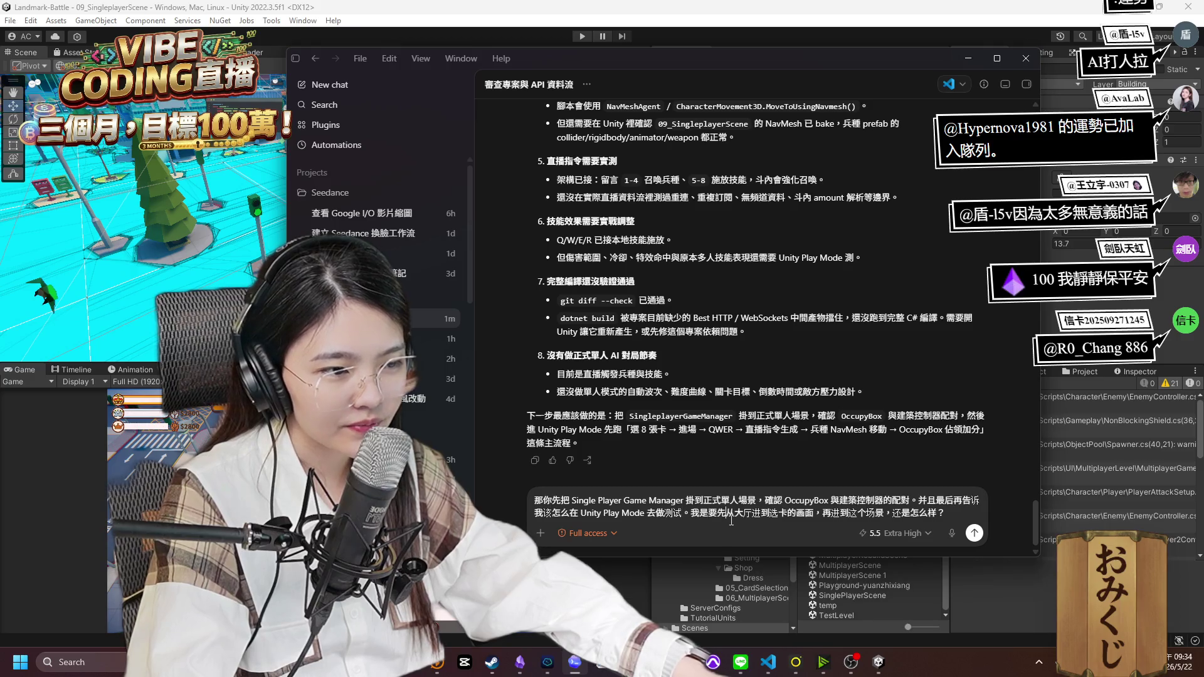
left_click(974, 533)
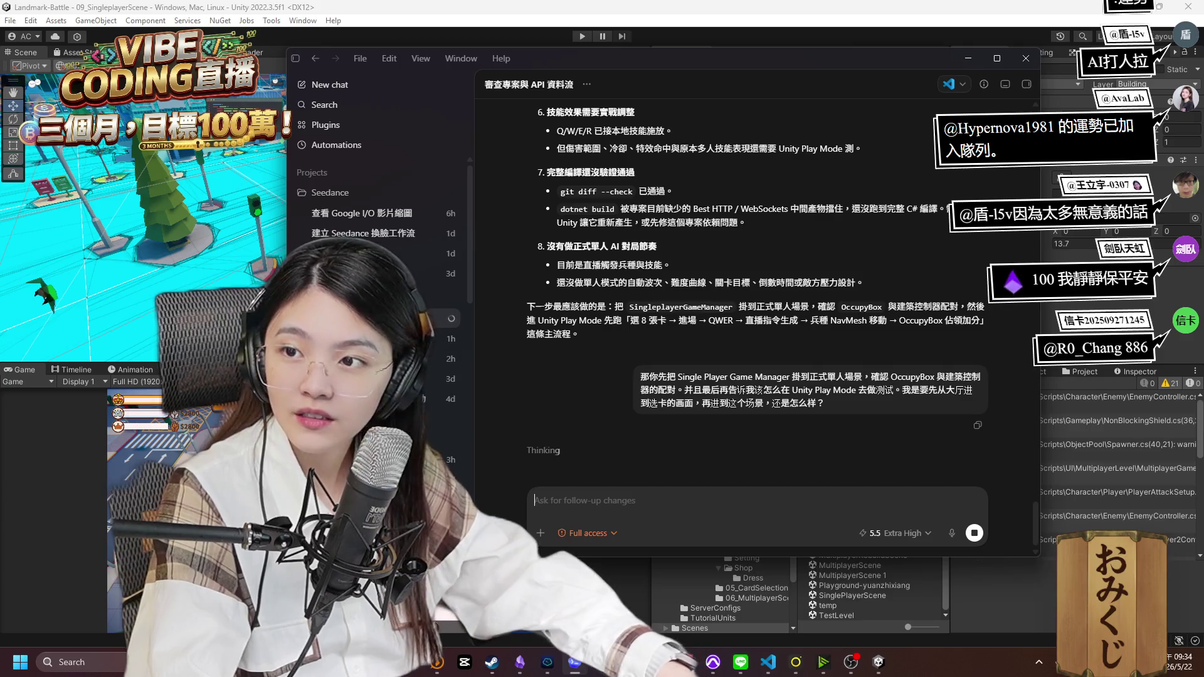